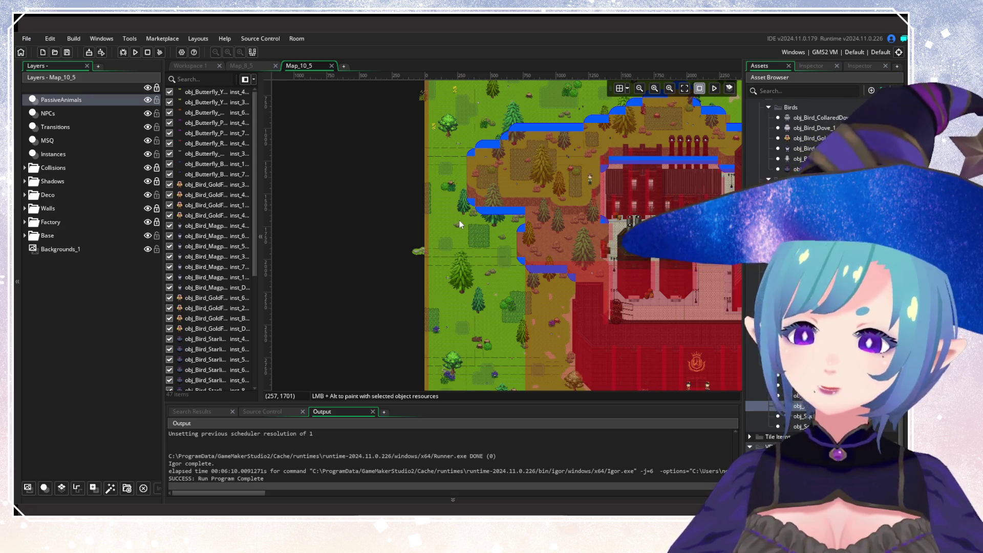
Pan across Map_10_5 from the bottom edge to the factory, autumn forest and green forest
{"action": "left_click_drag", "start_coordinate": [459, 221], "coordinate": [348, 75]}
{"action": "scroll", "coordinate": [470, 217], "scroll_direction": "up", "scroll_amount": 4}
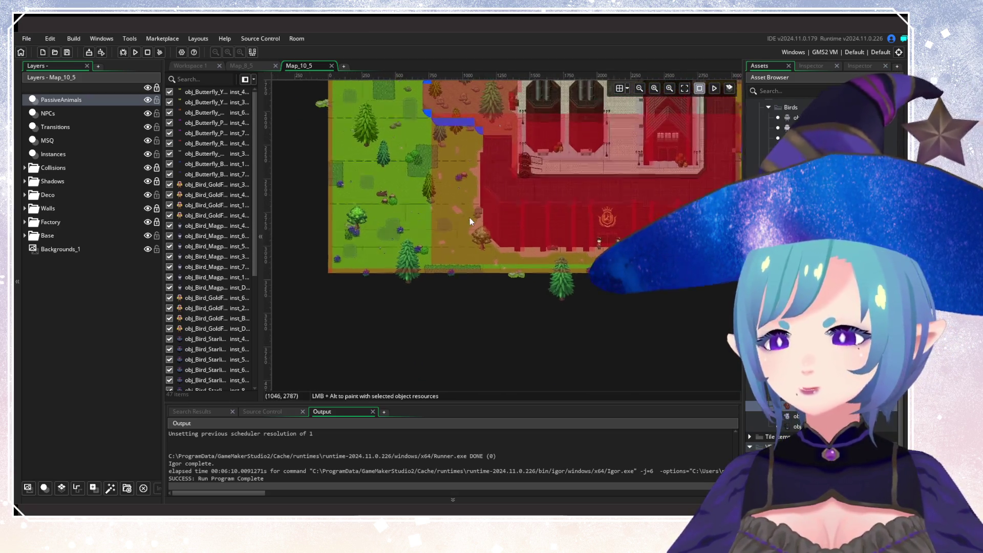
{"action": "left_click_drag", "start_coordinate": [686, 154], "coordinate": [543, 297]}
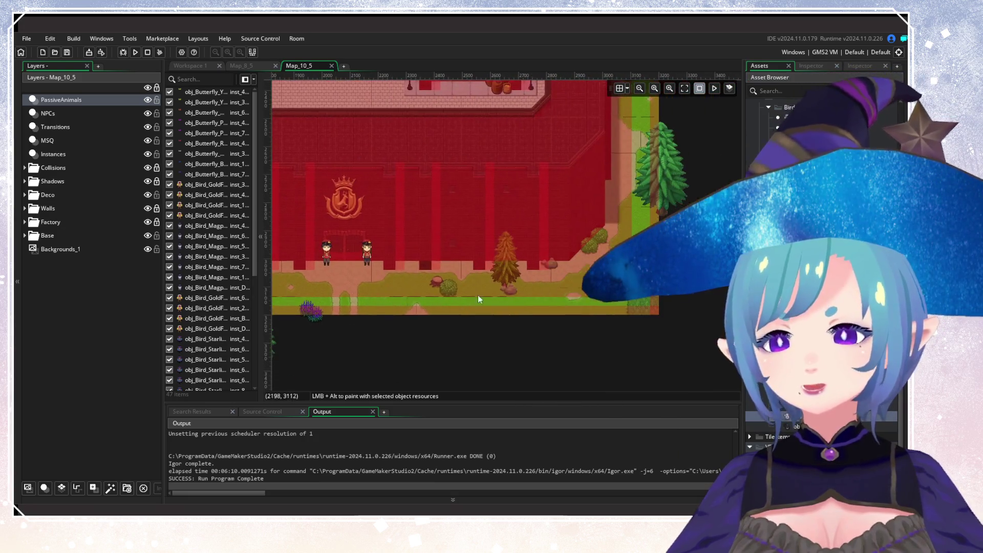
{"action": "left_click_drag", "start_coordinate": [676, 86], "coordinate": [536, 232]}
{"action": "left_click_drag", "start_coordinate": [451, 154], "coordinate": [512, 225]}
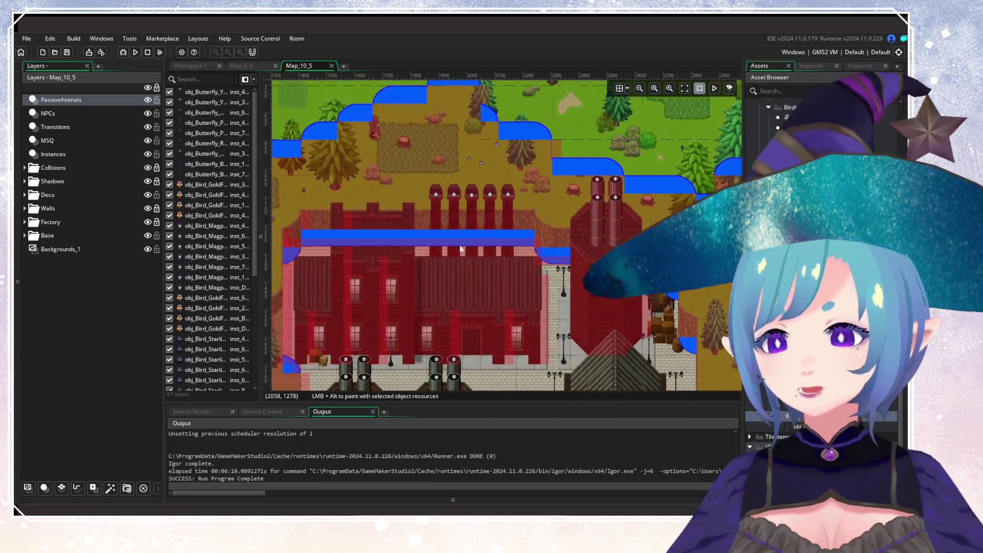
{"action": "mouse_move", "coordinate": [435, 139]}
{"action": "left_mouse_down"}
{"action": "mouse_move", "coordinate": [517, 220]}
{"action": "mouse_move", "coordinate": [526, 209]}
{"action": "mouse_move", "coordinate": [470, 292]}
{"action": "left_mouse_up"}
{"action": "left_click_drag", "start_coordinate": [639, 169], "coordinate": [586, 230]}
{"action": "mouse_move", "coordinate": [666, 154]}
{"action": "left_mouse_down"}
{"action": "mouse_move", "coordinate": [567, 240]}
{"action": "mouse_move", "coordinate": [397, 272]}
{"action": "left_mouse_up"}
{"action": "left_click_drag", "start_coordinate": [589, 179], "coordinate": [460, 287]}
Nudge a small bird instance slightly upward in the green forest, then deselect it
{"action": "left_click", "coordinate": [758, 317]}
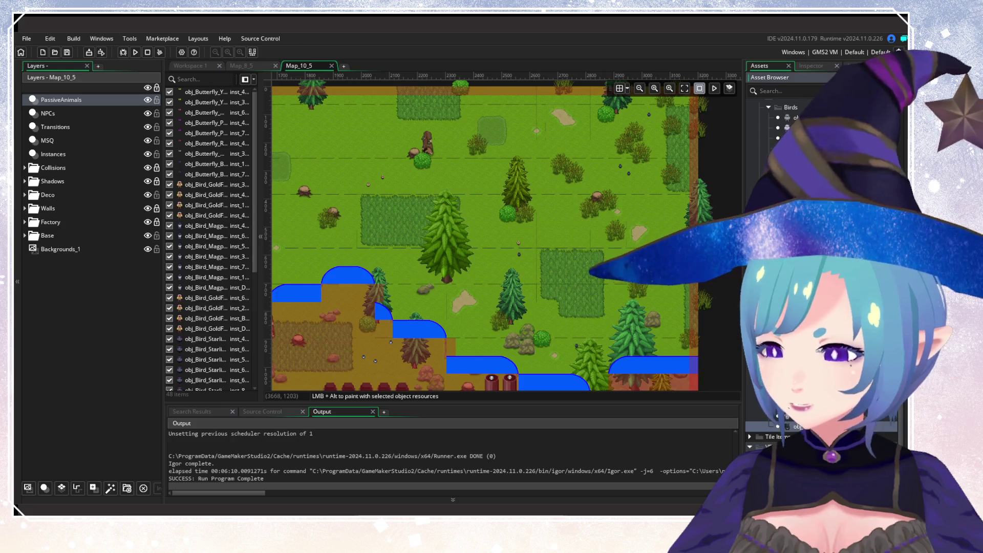
{"action": "left_click_drag", "start_coordinate": [542, 226], "coordinate": [537, 197]}
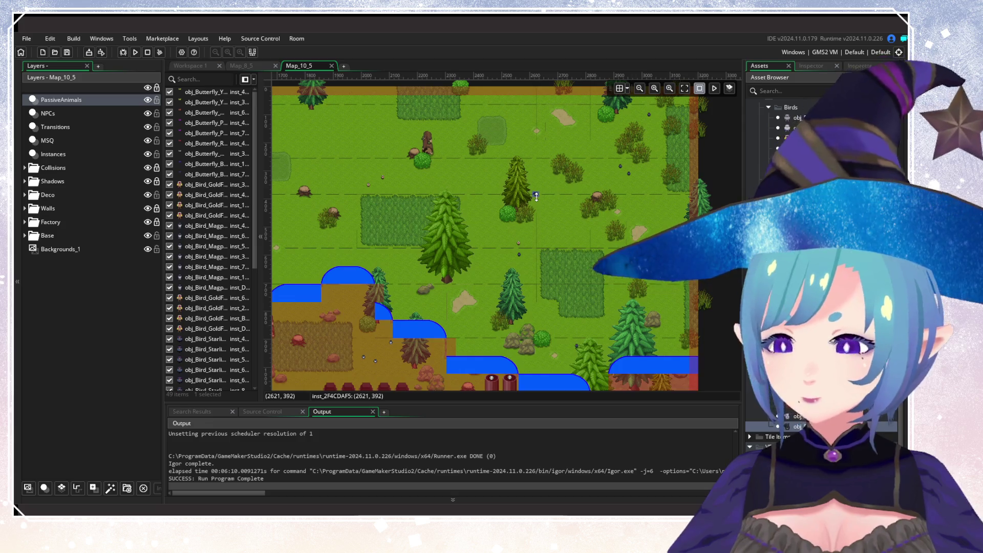
{"action": "left_click", "coordinate": [326, 200]}
Zoom and scroll around the room to survey the bird and butterfly instances
{"action": "scroll", "coordinate": [326, 200], "scroll_direction": "down", "scroll_amount": 3}
{"action": "scroll", "coordinate": [590, 207], "scroll_direction": "up", "scroll_amount": 3}
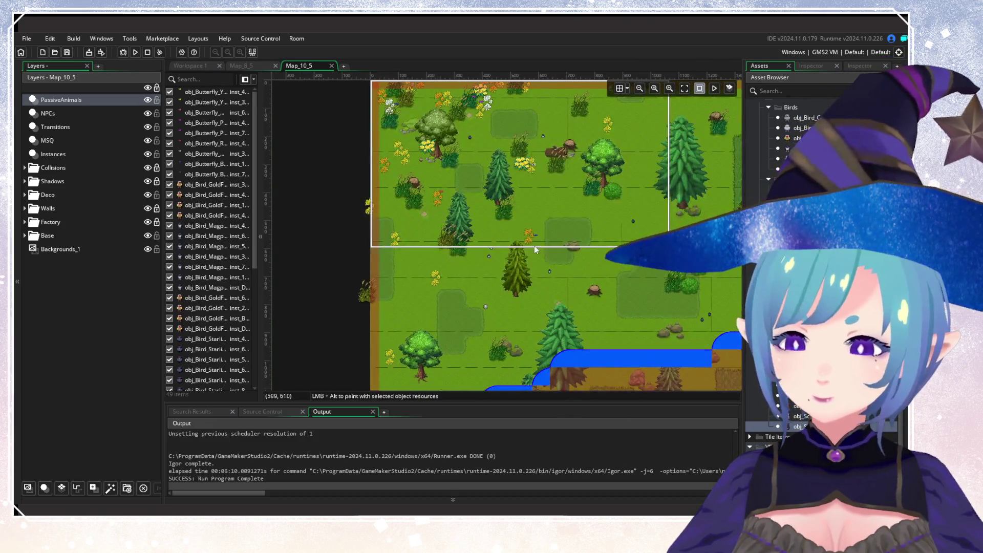
{"action": "scroll", "coordinate": [569, 258], "scroll_direction": "up", "scroll_amount": 2}
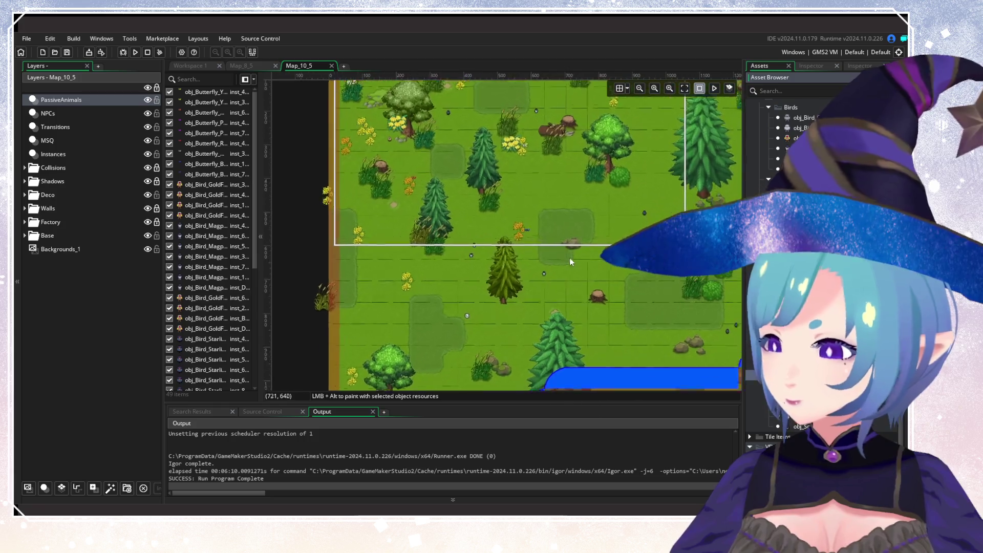
{"action": "scroll", "coordinate": [529, 255], "scroll_direction": "down", "scroll_amount": 5}
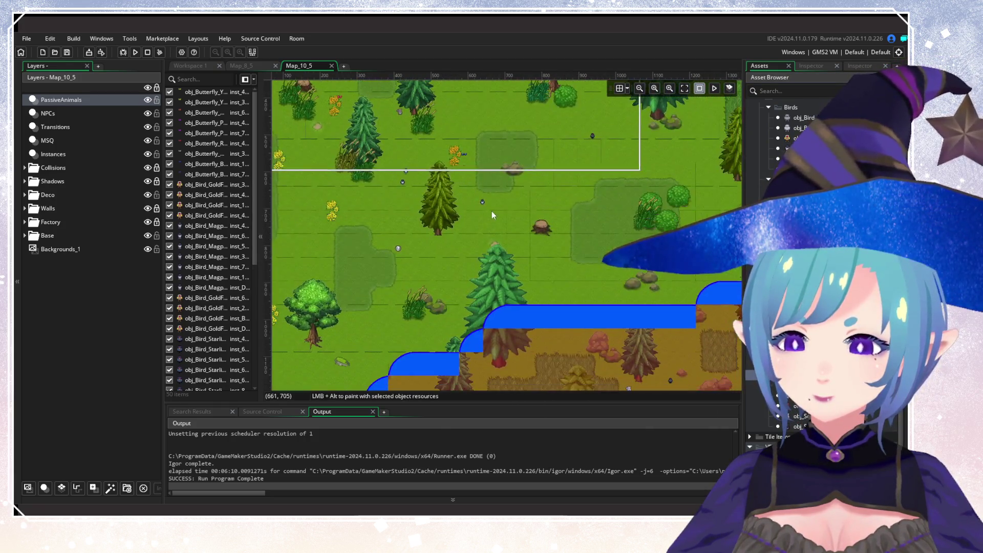
{"action": "scroll", "coordinate": [515, 264], "scroll_direction": "down", "scroll_amount": 3}
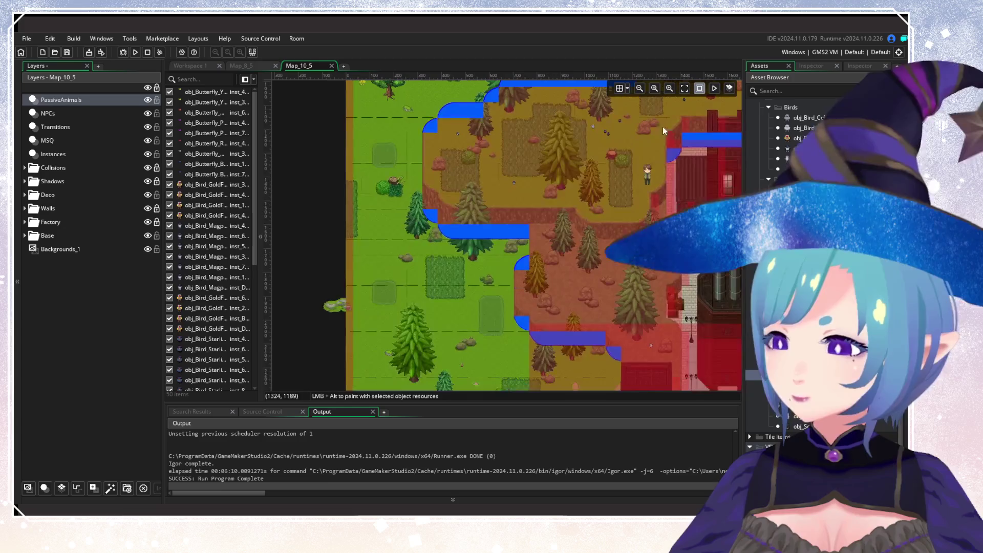
{"action": "scroll", "coordinate": [630, 142], "scroll_direction": "down", "scroll_amount": 3}
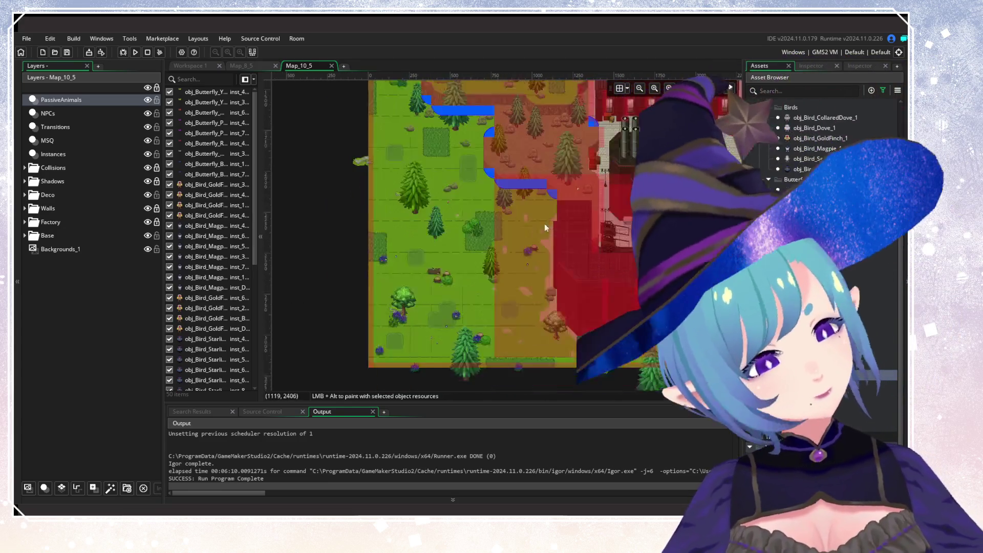
{"action": "scroll", "coordinate": [434, 255], "scroll_direction": "up", "scroll_amount": 5}
{"action": "scroll", "coordinate": [435, 256], "scroll_direction": "right", "scroll_amount": 5}
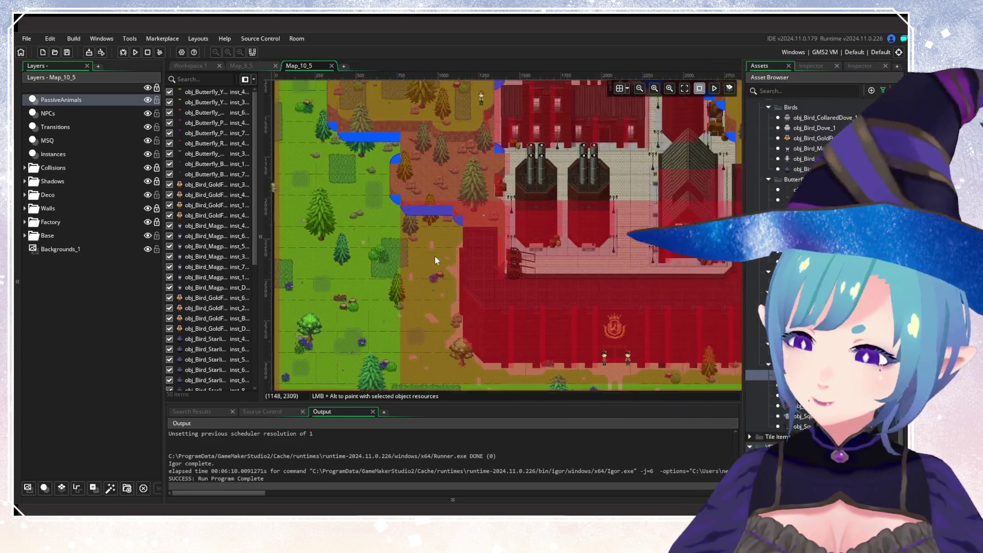
{"action": "scroll", "coordinate": [551, 378], "scroll_direction": "up", "scroll_amount": 2}
{"action": "scroll", "coordinate": [571, 217], "scroll_direction": "down", "scroll_amount": 5}
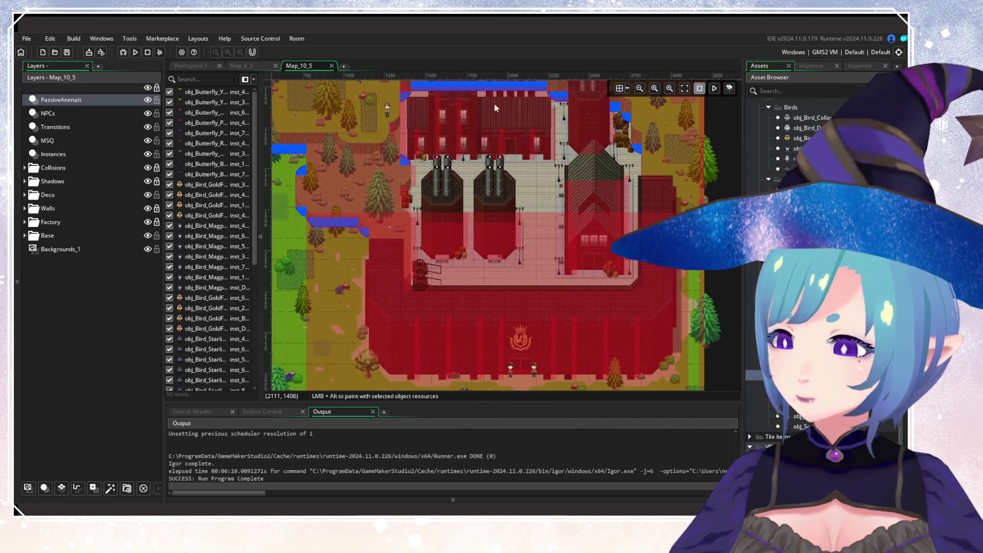
{"action": "scroll", "coordinate": [471, 235], "scroll_direction": "down", "scroll_amount": 2}
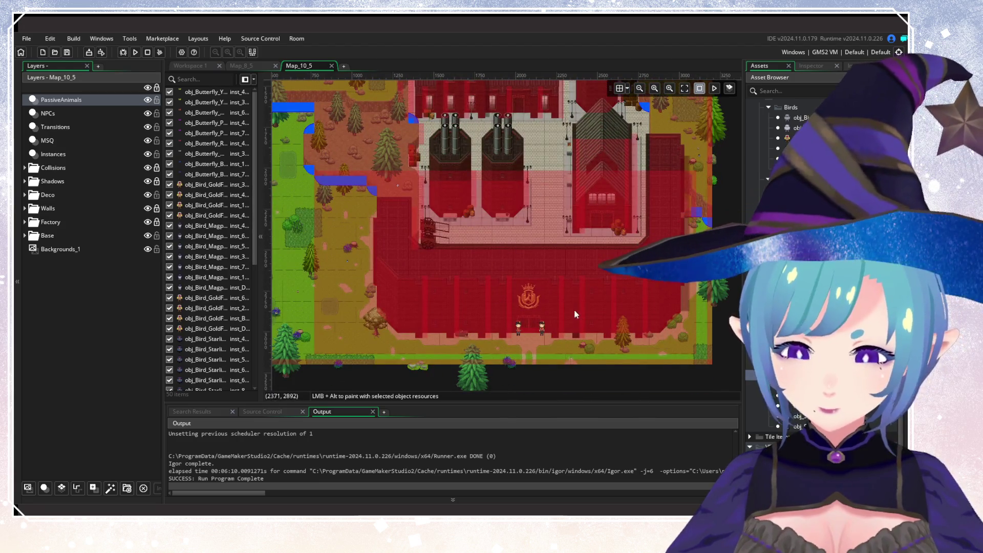
{"action": "scroll", "coordinate": [472, 228], "scroll_direction": "down", "scroll_amount": 2}
{"action": "scroll", "coordinate": [471, 229], "scroll_direction": "left", "scroll_amount": 3}
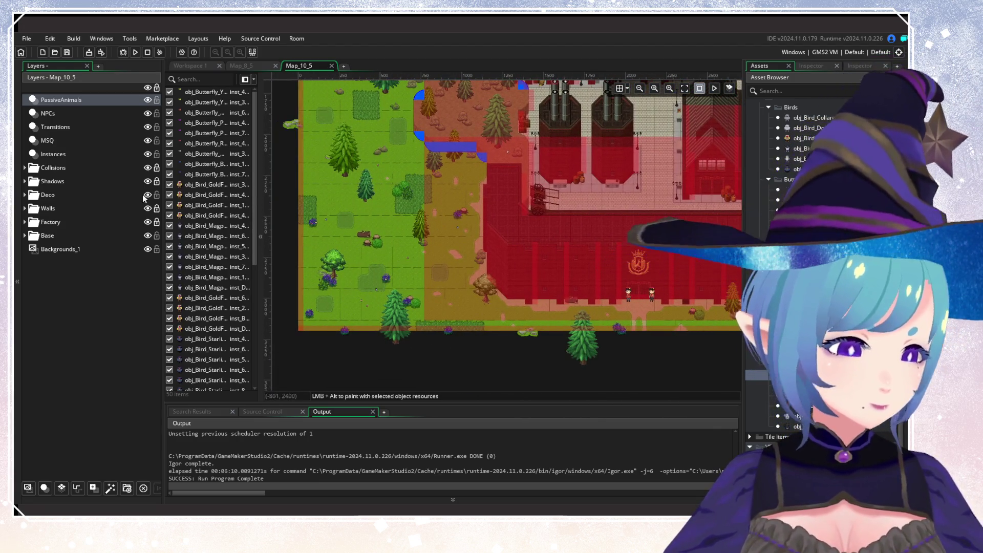
Expand the Walls layer group and select its Roofs20 layer
{"action": "left_click", "coordinate": [50, 222]}
{"action": "left_click", "coordinate": [48, 209]}
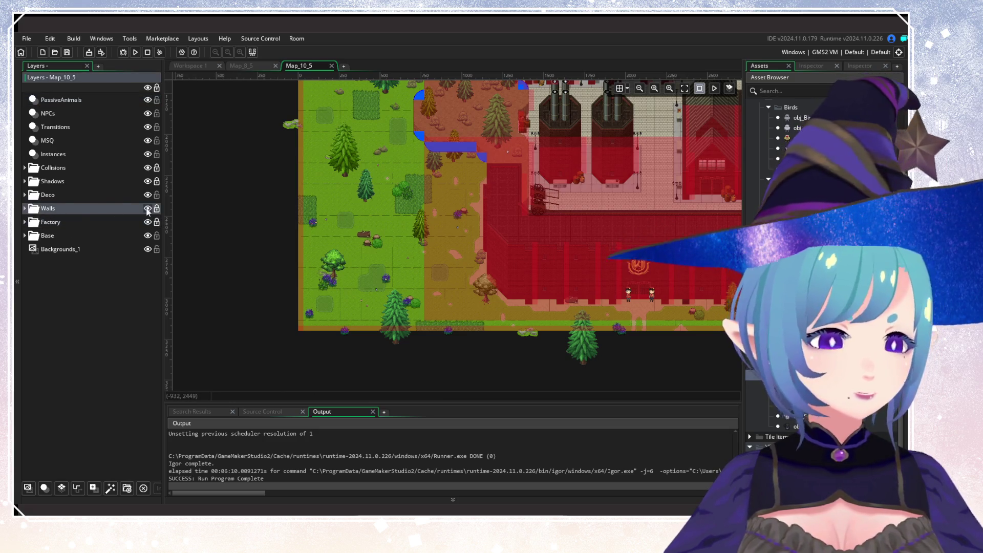
{"action": "left_click", "coordinate": [25, 209]}
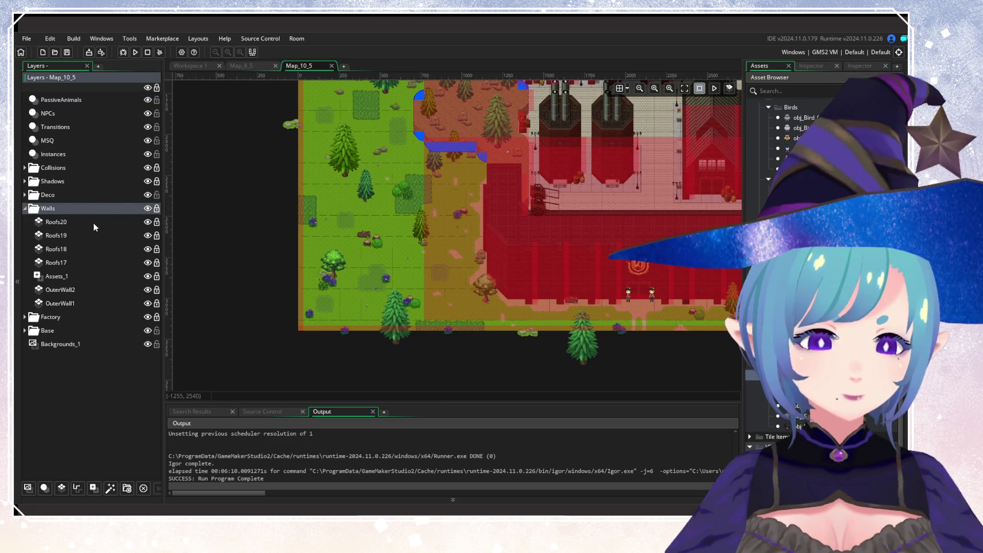
{"action": "left_click", "coordinate": [94, 222]}
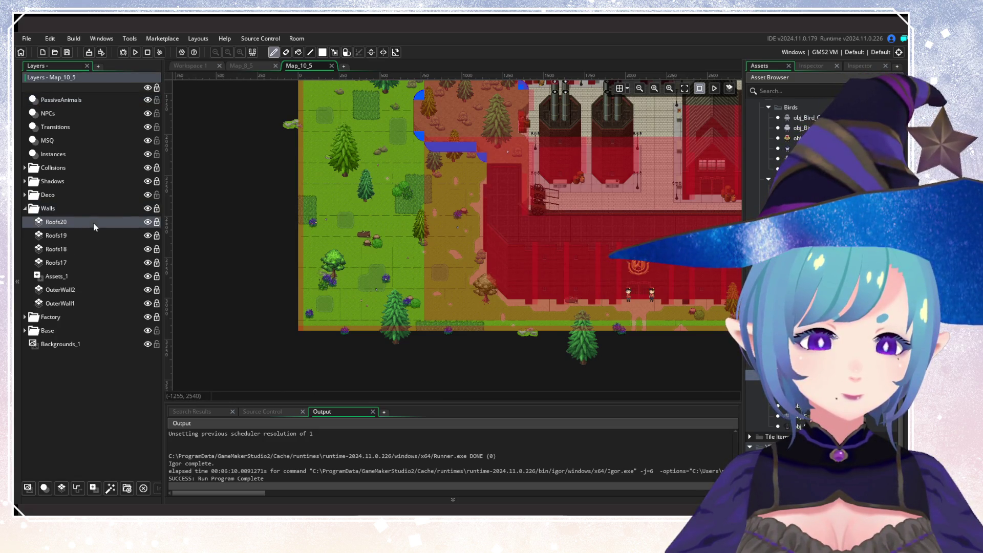
Add an asset layer above Roofs20 and name it Roofs21
{"action": "left_click", "coordinate": [93, 488]}
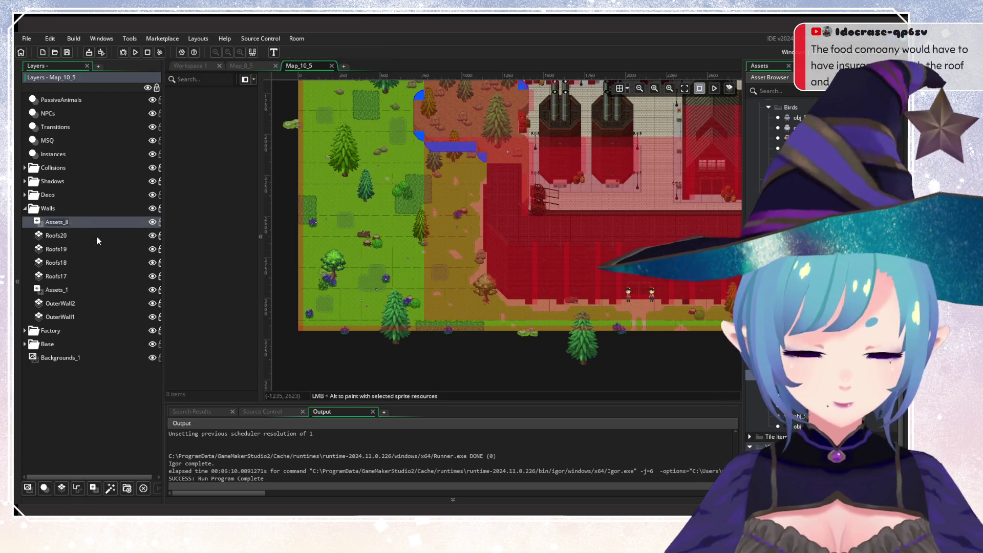
{"action": "type", "text": "Roofs"}
{"action": "key", "text": "Return"}
{"action": "type", "text": "21"}
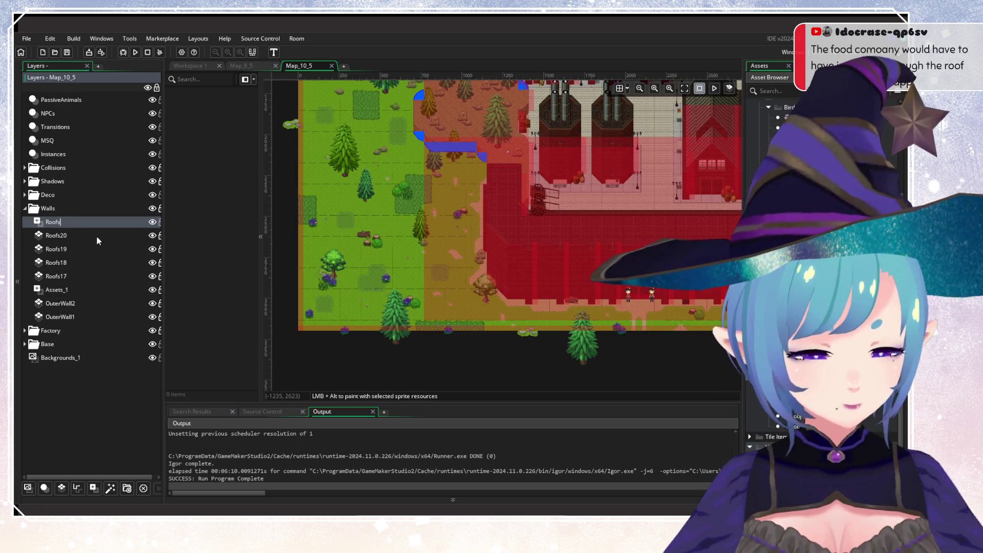
{"action": "key", "text": "Return"}
Search the Asset Browser for roof-related assets, correcting the mistyped search text
{"action": "left_click", "coordinate": [189, 65]}
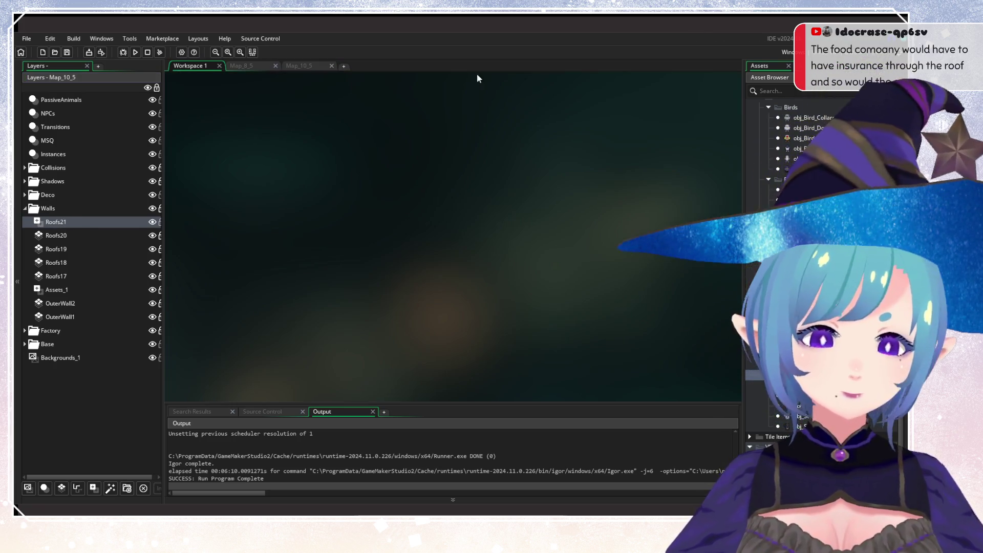
{"action": "left_click", "coordinate": [775, 88]}
{"action": "type", "text": "oofmana"}
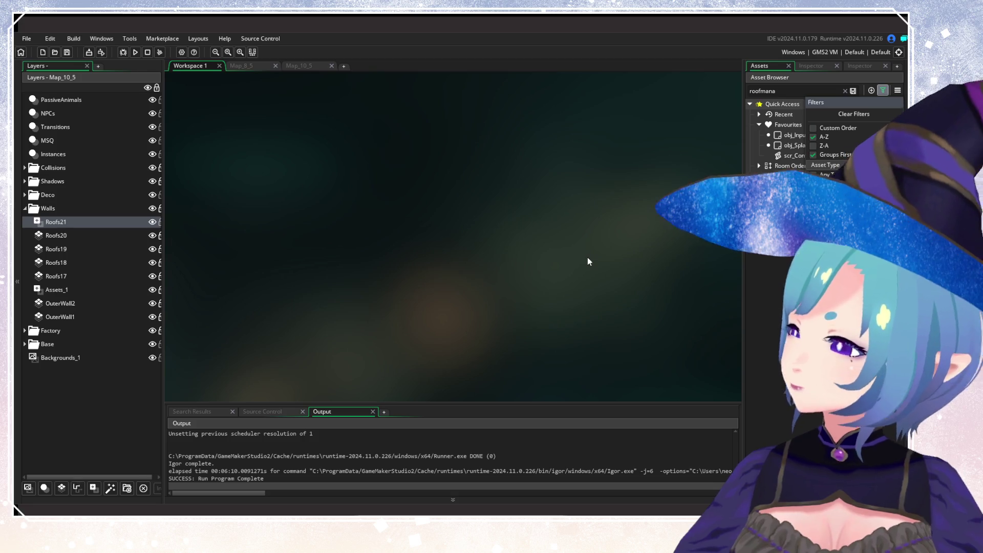
{"action": "left_click", "coordinate": [798, 87]}
{"action": "left_click", "coordinate": [762, 90]}
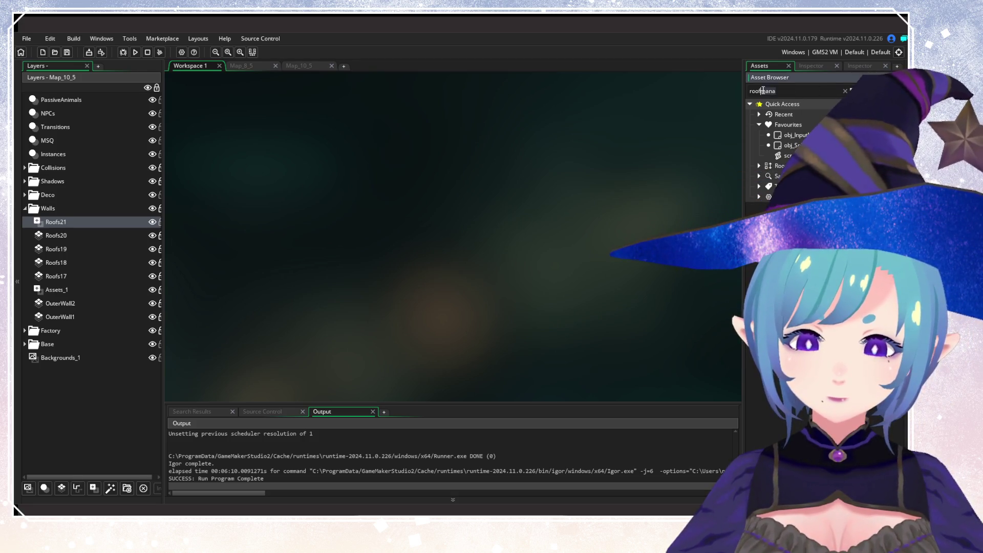
{"action": "key", "text": "Delete"}
{"action": "key", "text": "Delete"}
{"action": "key", "text": "Delete"}
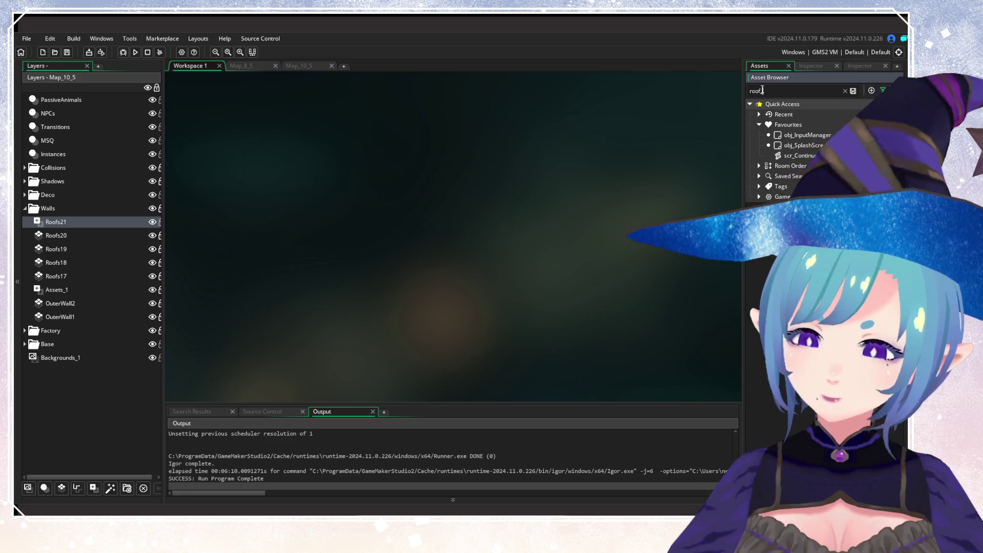
{"action": "type", "text": "manada"}
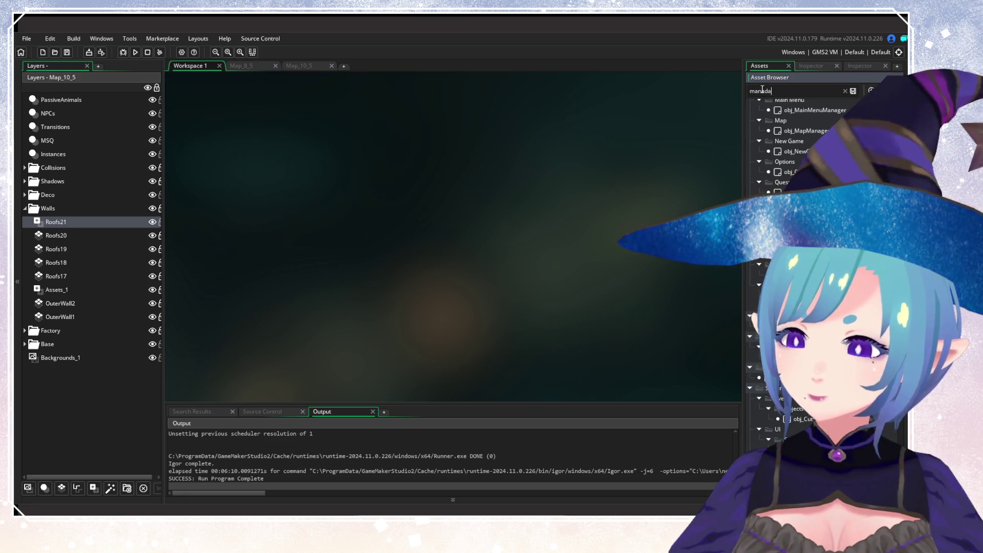
{"action": "key", "text": "BackSpace"}
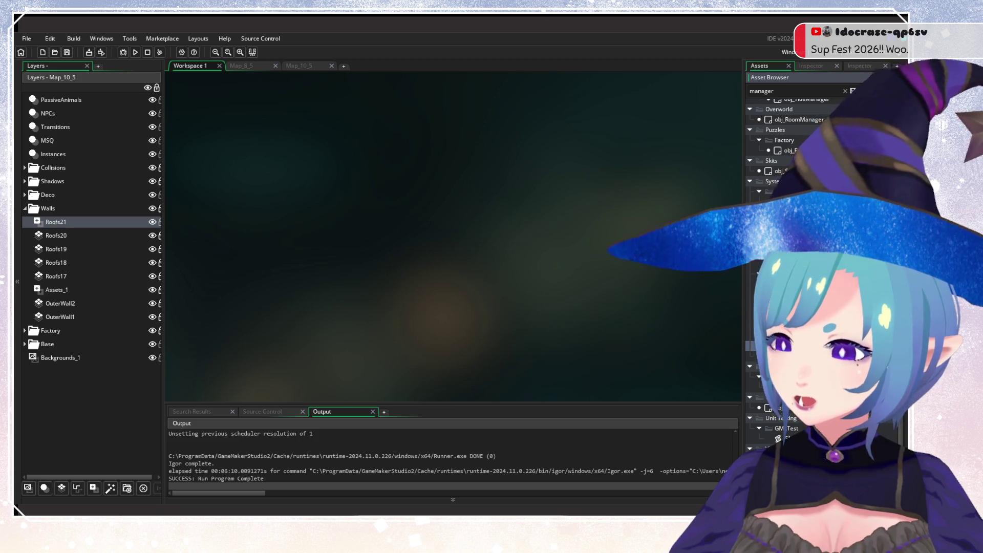
Scroll the asset list and filter by 'Roof' to locate obj_RoofShader
{"action": "scroll", "coordinate": [789, 153], "scroll_direction": "down", "scroll_amount": 5}
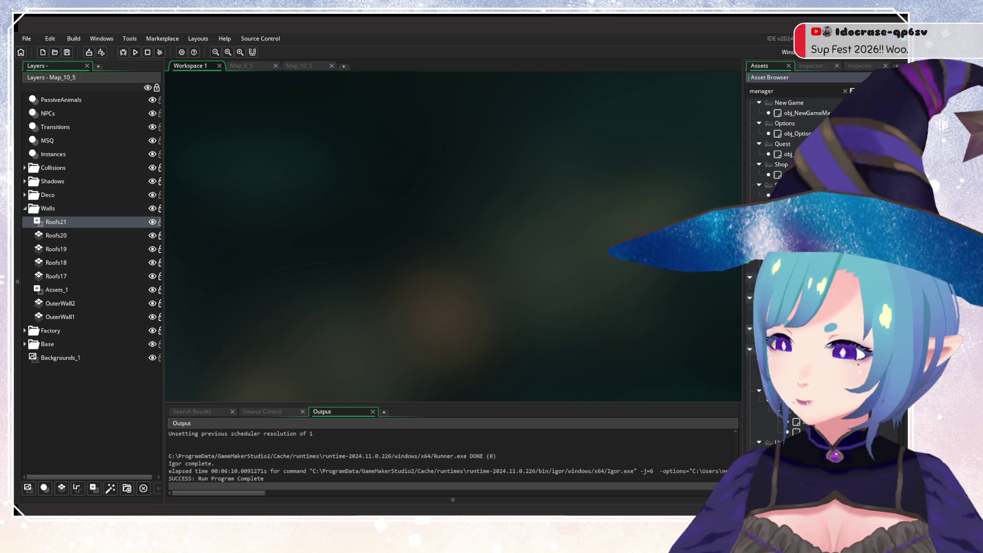
{"action": "scroll", "coordinate": [789, 154], "scroll_direction": "up", "scroll_amount": 2}
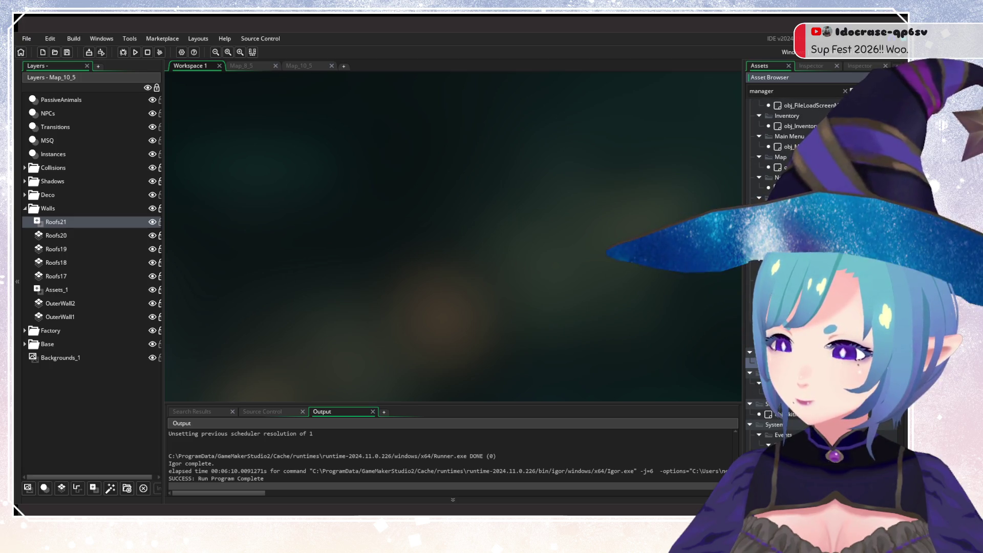
{"action": "scroll", "coordinate": [789, 153], "scroll_direction": "up", "scroll_amount": 2}
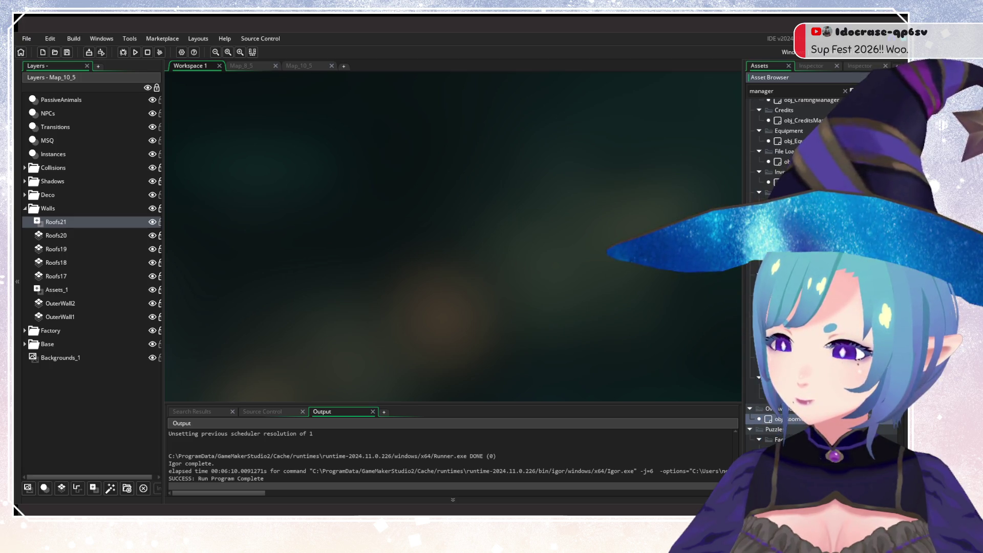
{"action": "scroll", "coordinate": [788, 153], "scroll_direction": "up", "scroll_amount": 2}
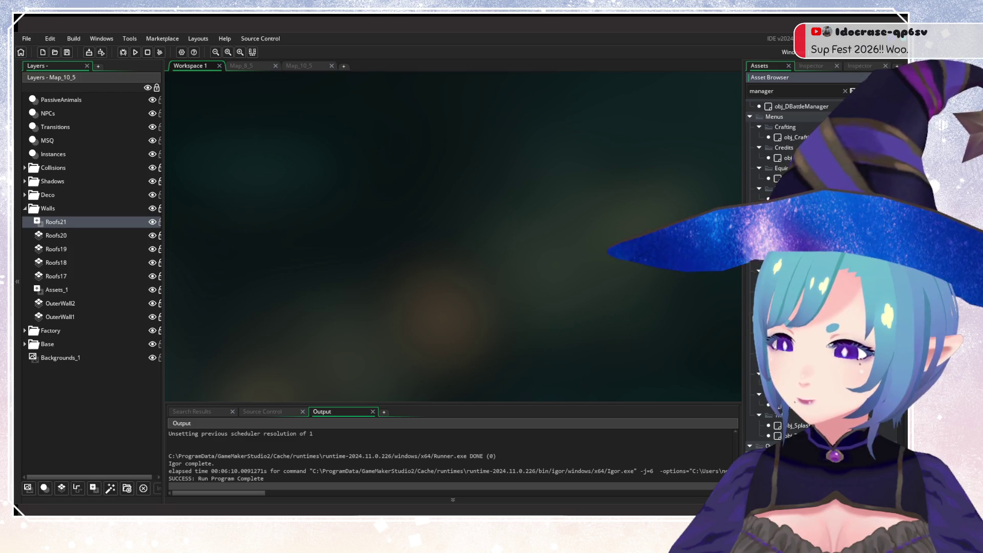
{"action": "scroll", "coordinate": [656, 261], "scroll_direction": "up", "scroll_amount": 5}
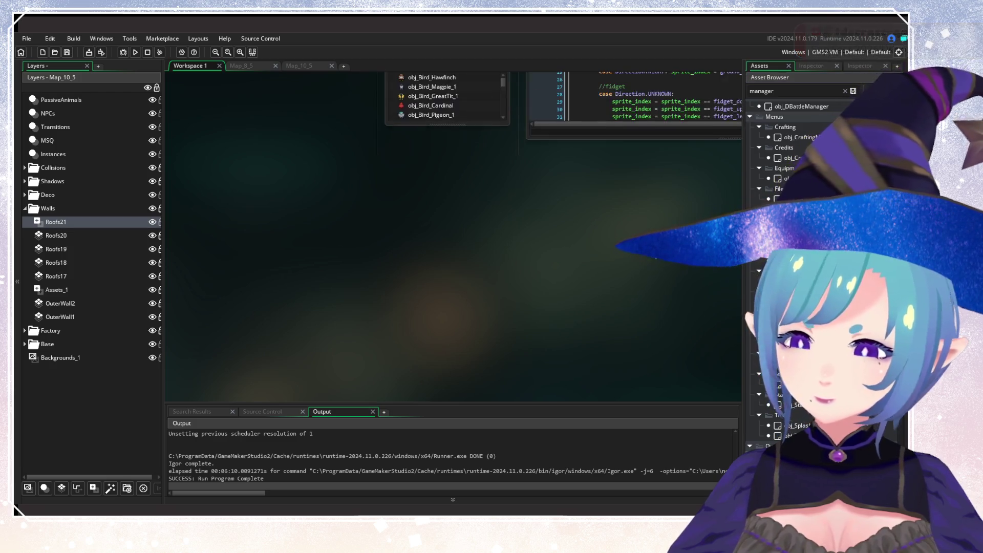
{"action": "scroll", "coordinate": [788, 132], "scroll_direction": "up", "scroll_amount": 2}
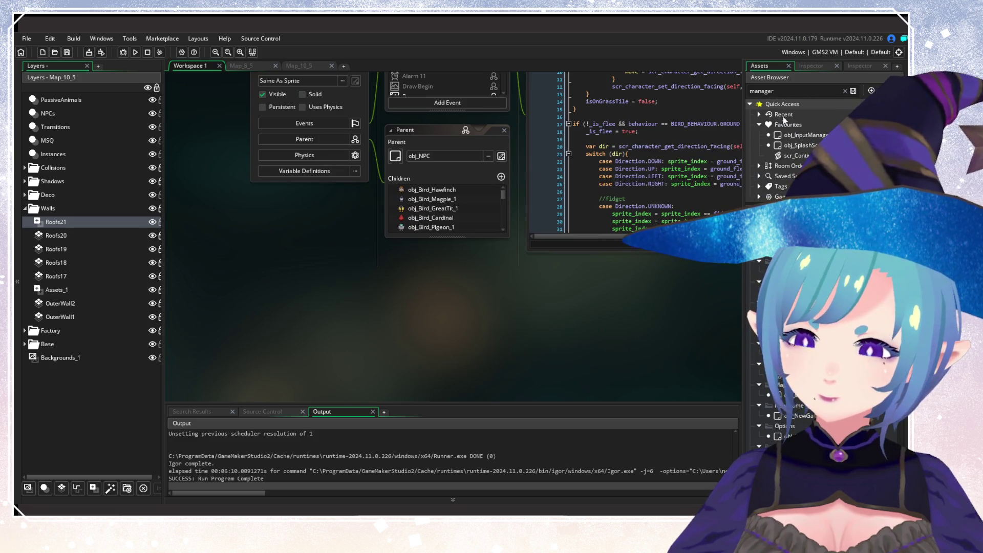
{"action": "type", "text": "Roof"}
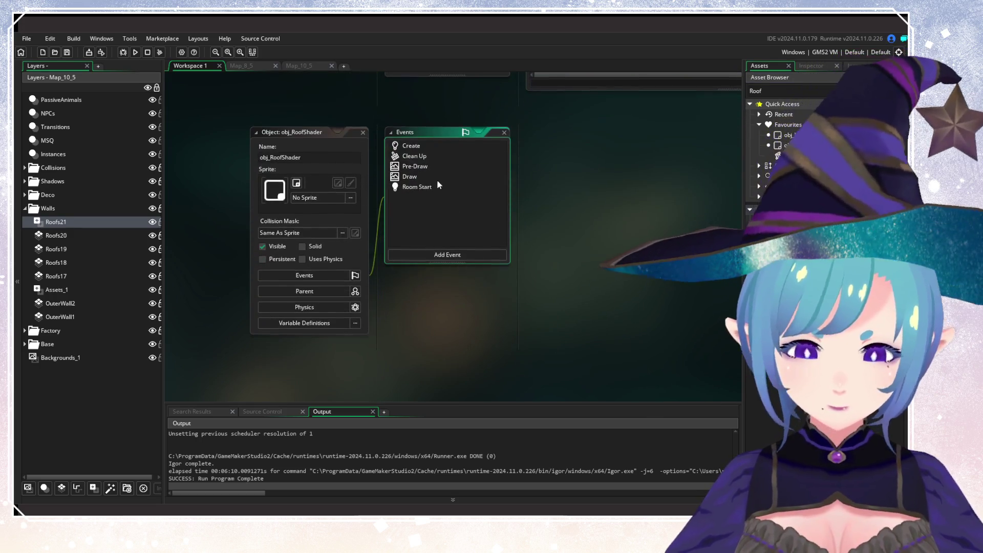
Review the Create code and Roofs21 layer, then edit the loop limit to i <= 21
{"action": "left_click", "coordinate": [446, 147]}
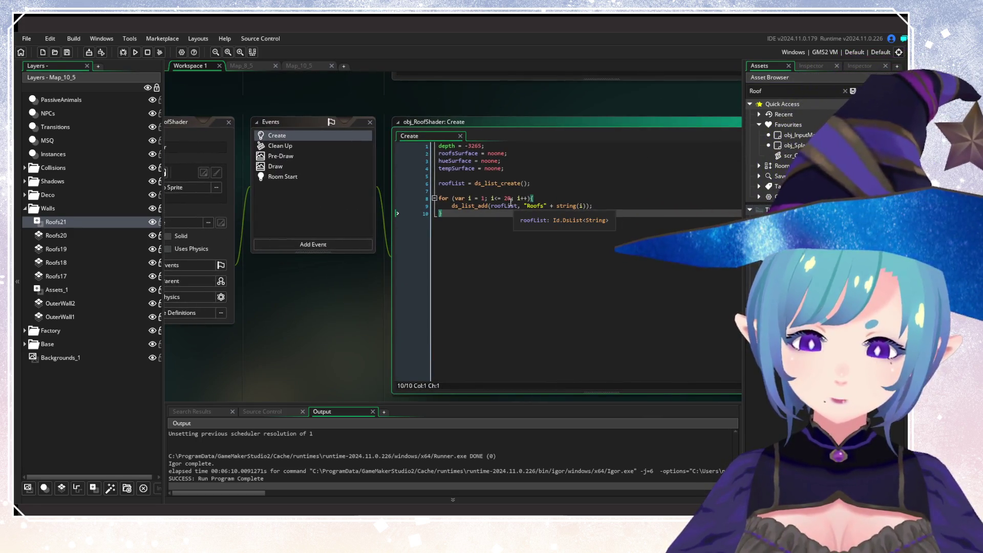
{"action": "left_click", "coordinate": [425, 212]}
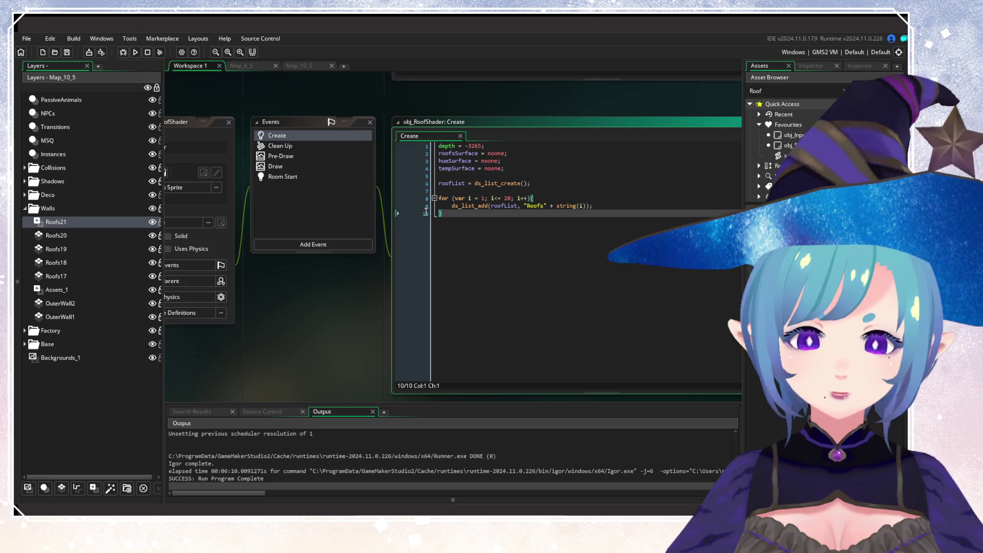
{"action": "left_click", "coordinate": [296, 66]}
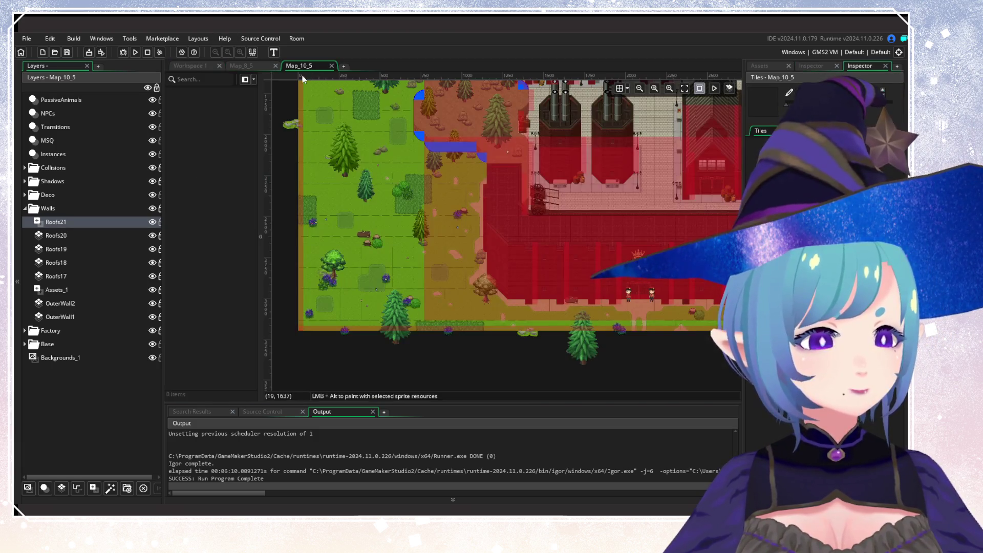
{"action": "left_click", "coordinate": [134, 222]}
{"action": "left_click", "coordinate": [806, 67]}
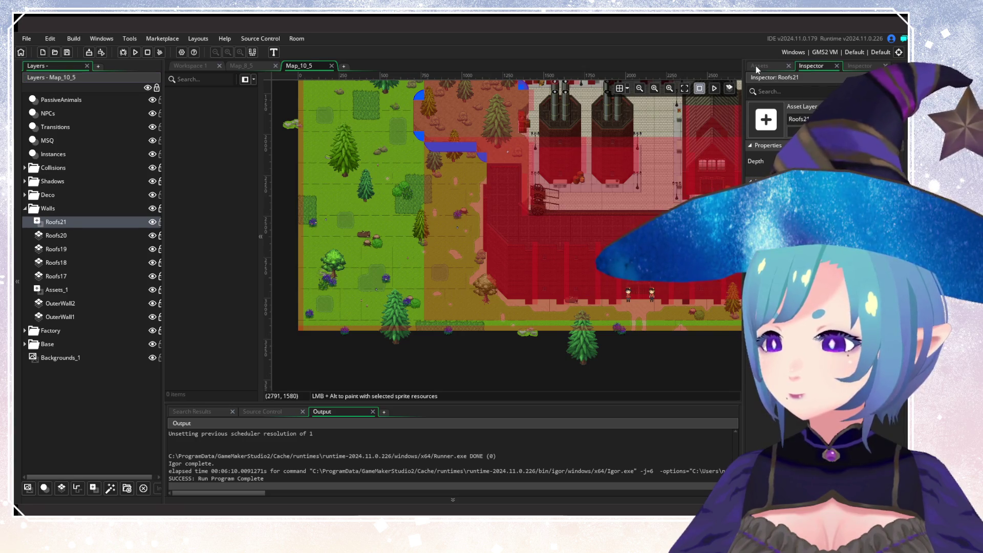
{"action": "left_click", "coordinate": [194, 67]}
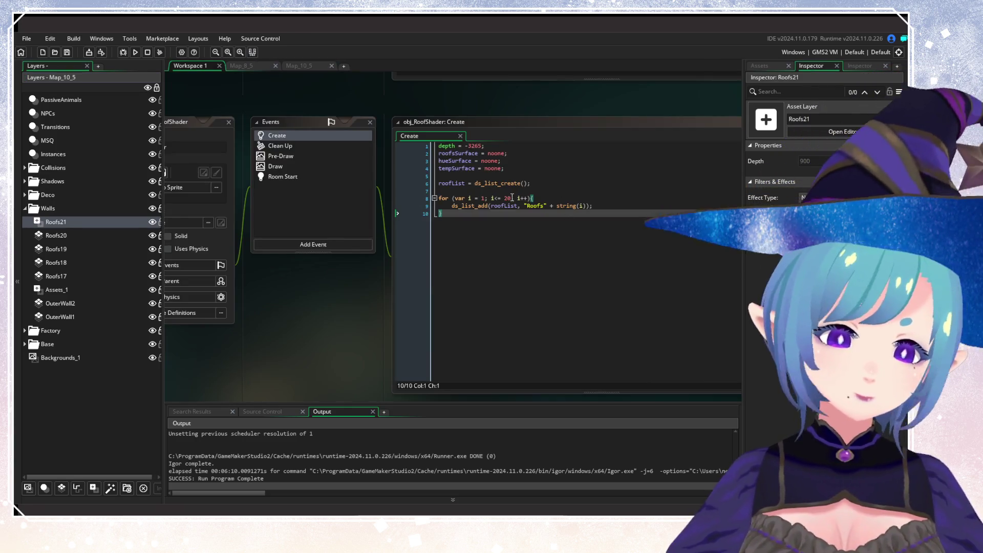
{"action": "type", "text": "1"}
{"action": "left_click", "coordinate": [616, 176]}
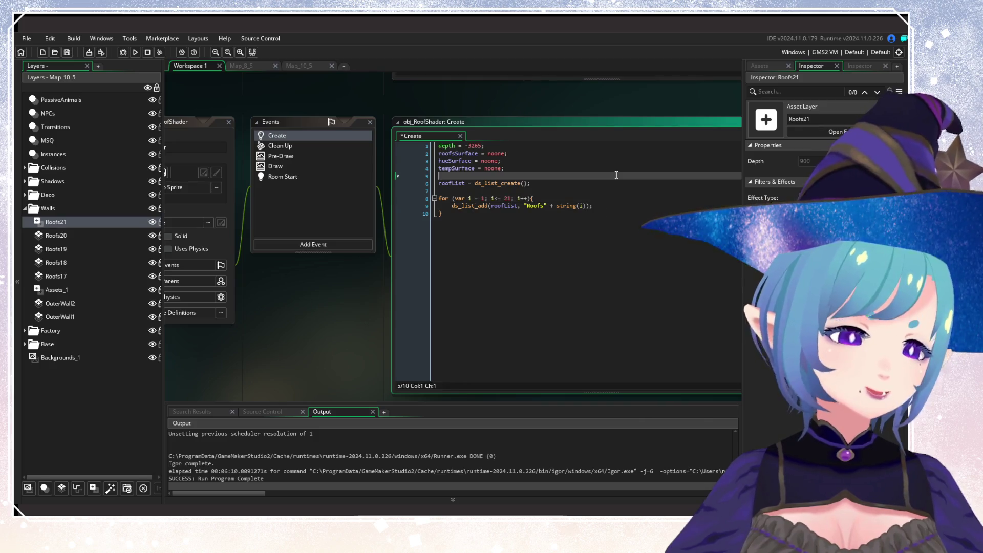
{"action": "left_click", "coordinate": [307, 67]}
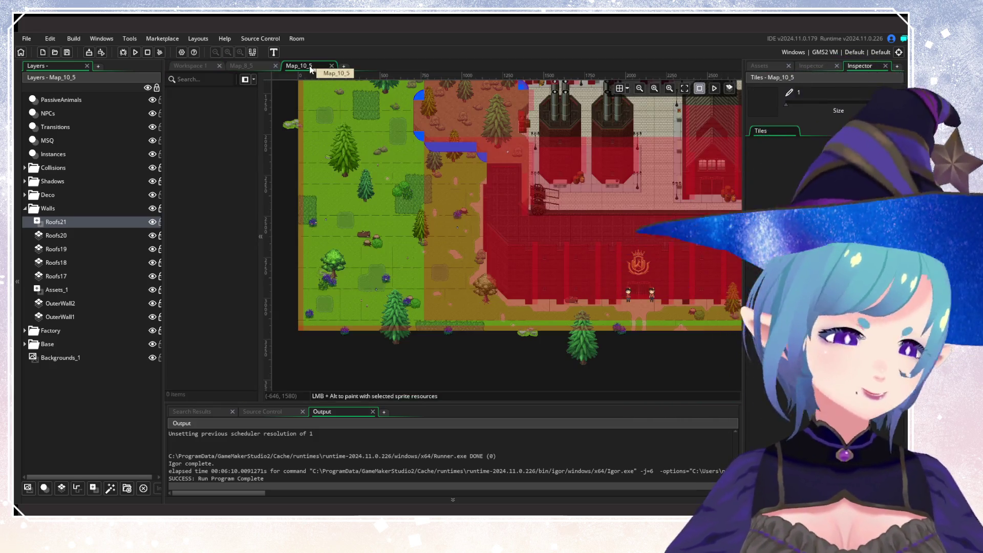
{"action": "left_click", "coordinate": [112, 207]}
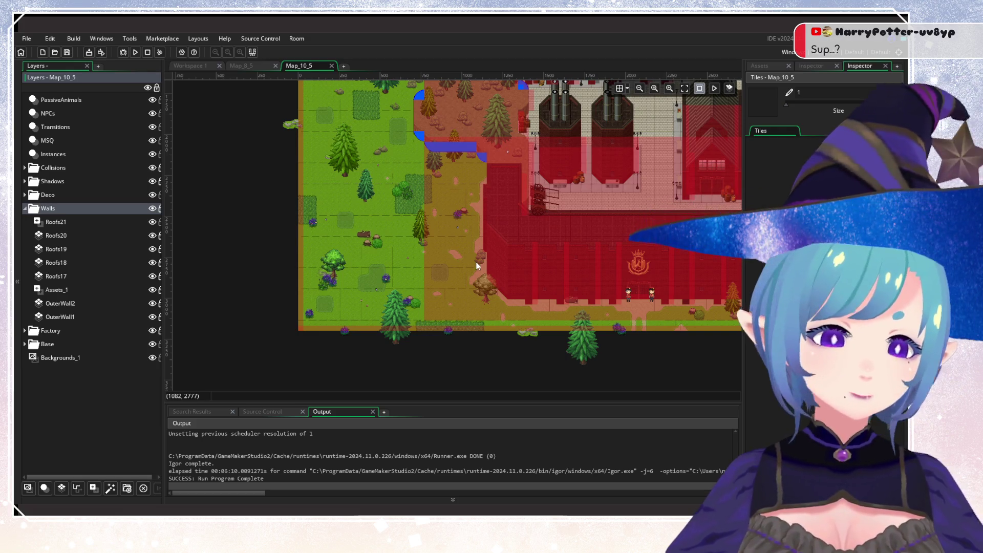
{"action": "left_click_drag", "start_coordinate": [476, 265], "coordinate": [467, 233]}
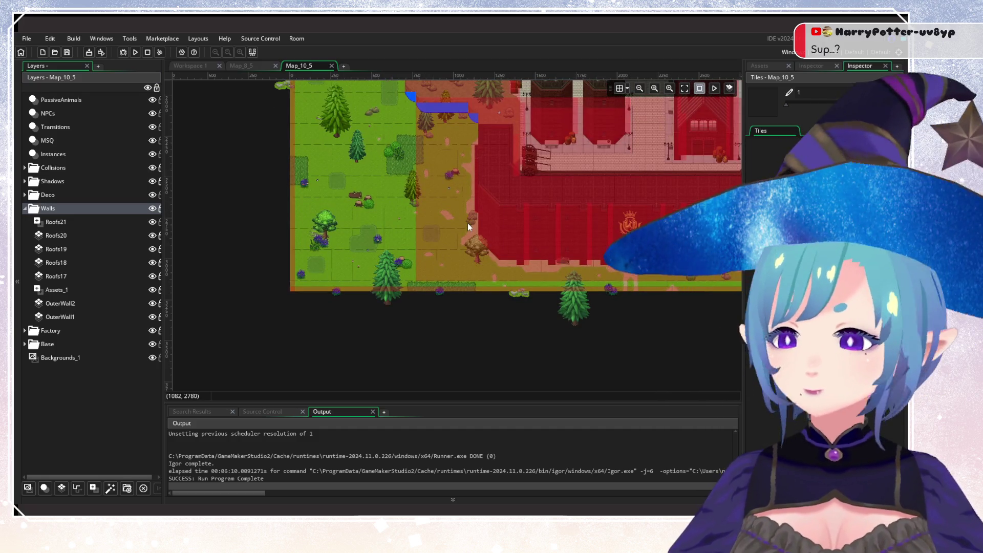